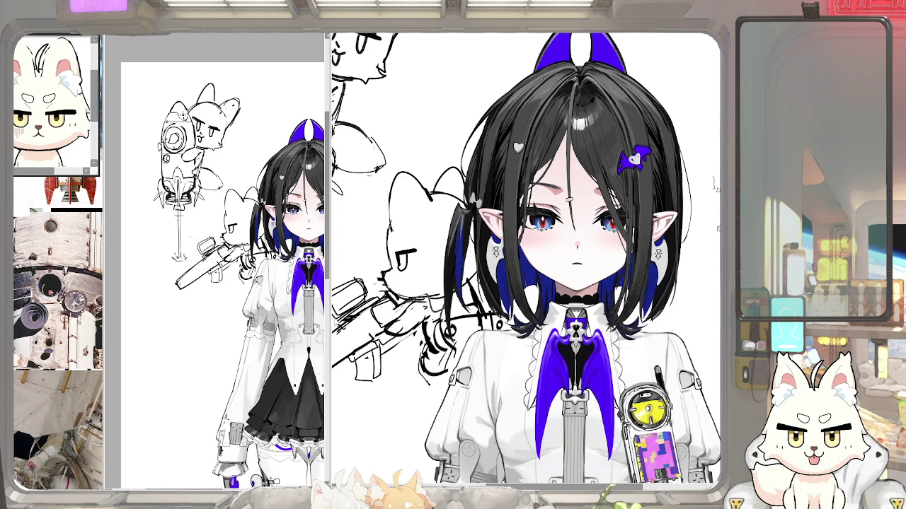
# Focus the left overview panel of the drawing.
pyautogui.click(283, 203)
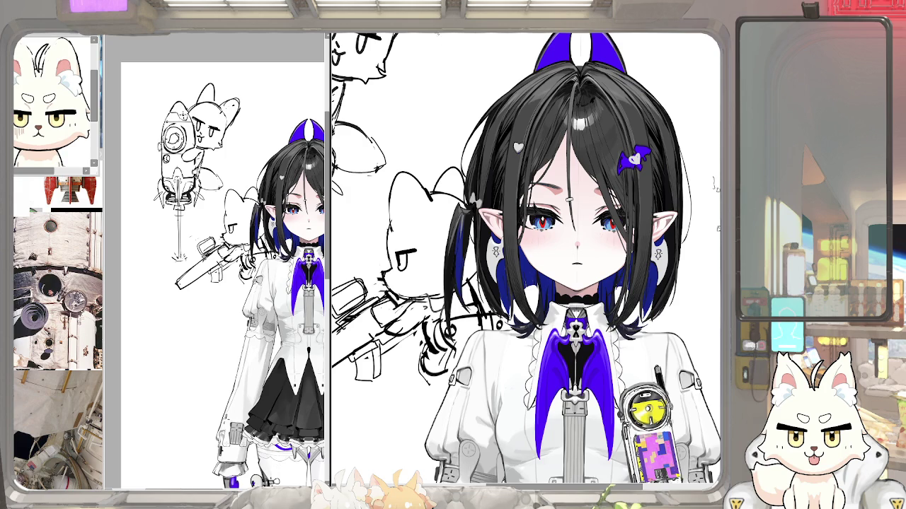
# Reposition the left overview and zoom in on the cat and face close-up.
pyautogui.moveTo(203, 232); pyautogui.dragTo(169, 221)
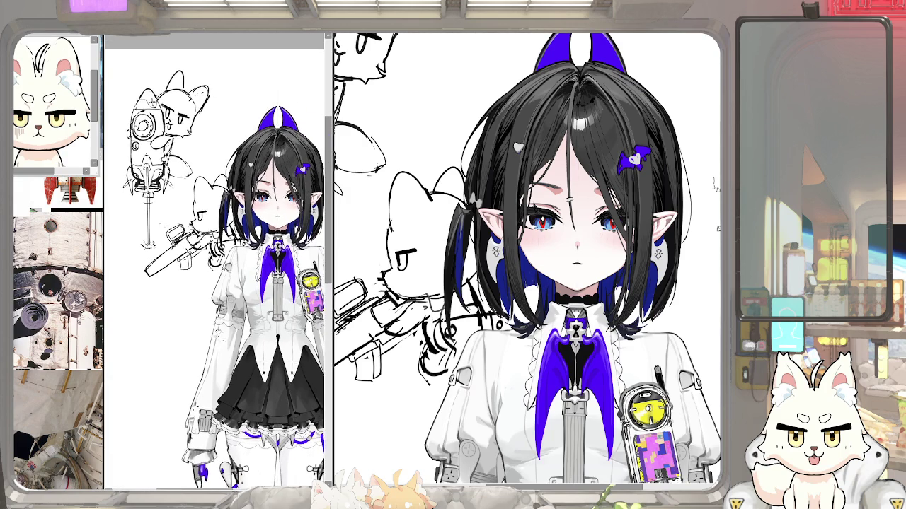
pyautogui.scroll(2, 442, 234)
pyautogui.scroll(2, 442, 234)
pyautogui.scroll(1, 442, 234)
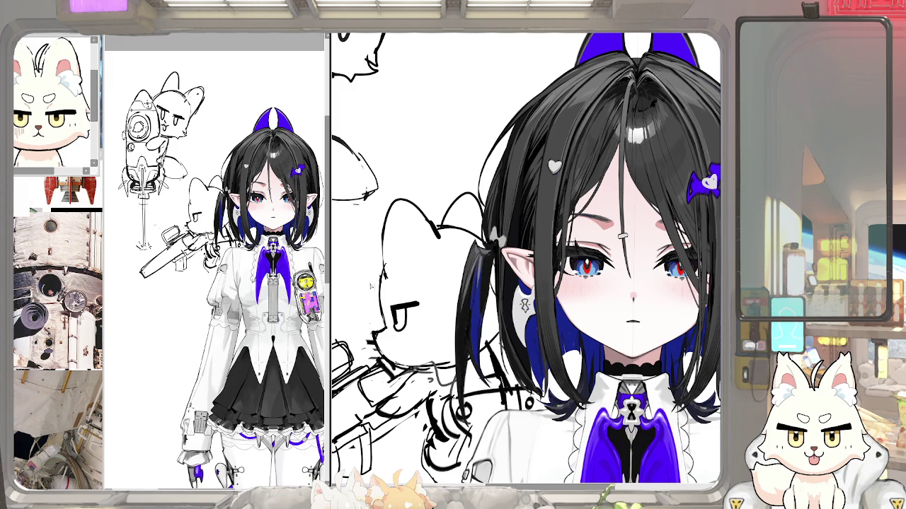
pyautogui.scroll(1, 370, 286)
pyautogui.scroll(1, 370, 286)
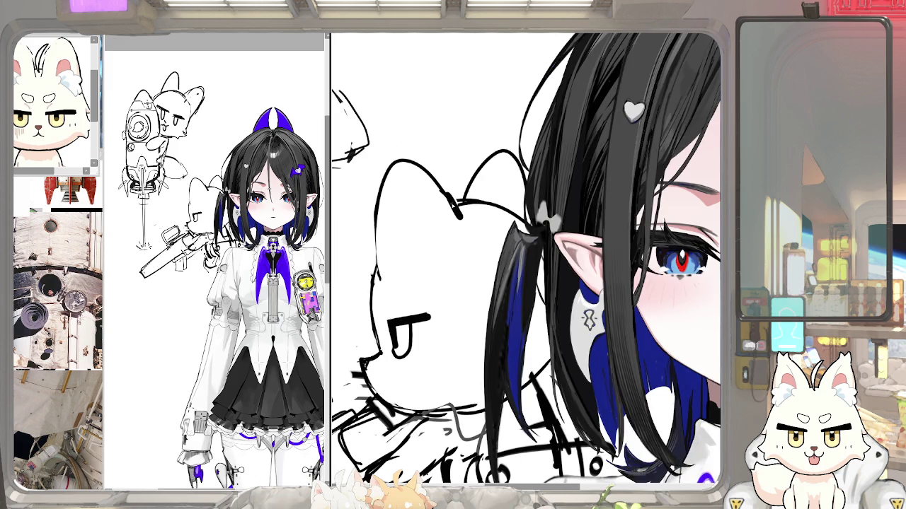
pyautogui.moveTo(456, 212); pyautogui.dragTo(433, 241)
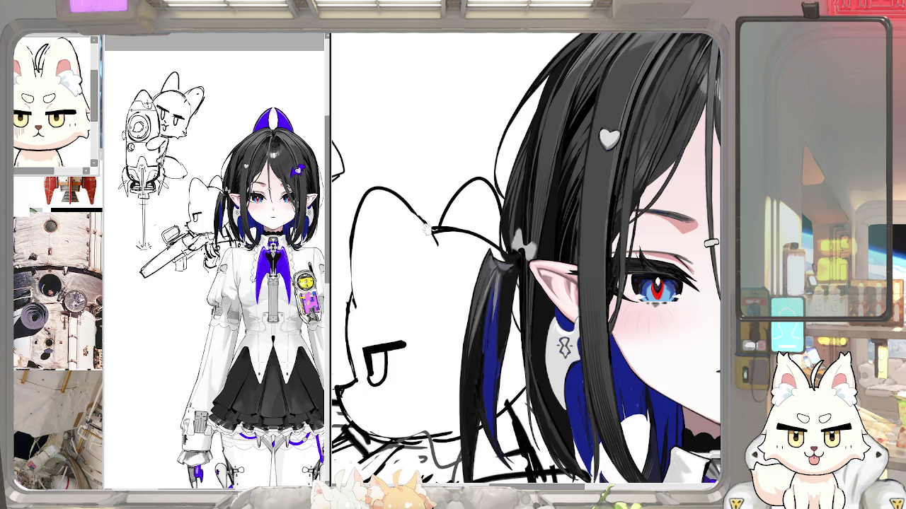
# Narrow the reference panel to widen the canvas and frame the character with the rocket sketch.
pyautogui.moveTo(199, 346); pyautogui.dragTo(206, 332)
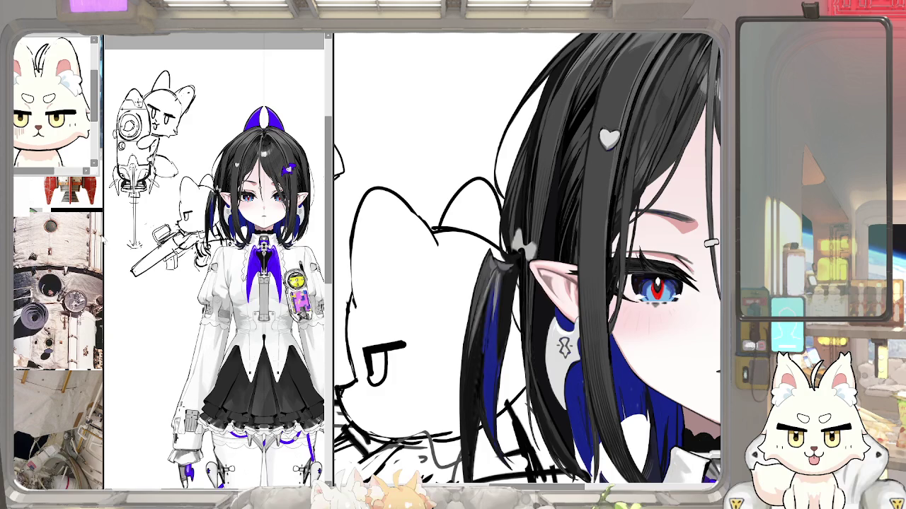
pyautogui.moveTo(102, 241); pyautogui.dragTo(83, 240)
pyautogui.hotkey('ctrl', '0')
pyautogui.moveTo(524, 262); pyautogui.dragTo(601, 305)
pyautogui.moveTo(424, 191)
pyautogui.mouseDown()
pyautogui.moveTo(446, 159)
pyautogui.moveTo(424, 167)
pyautogui.mouseUp()
# Try moving the rocket sketch right and toward the top centre, then undo the move.
pyautogui.scroll(3, 435, 120)
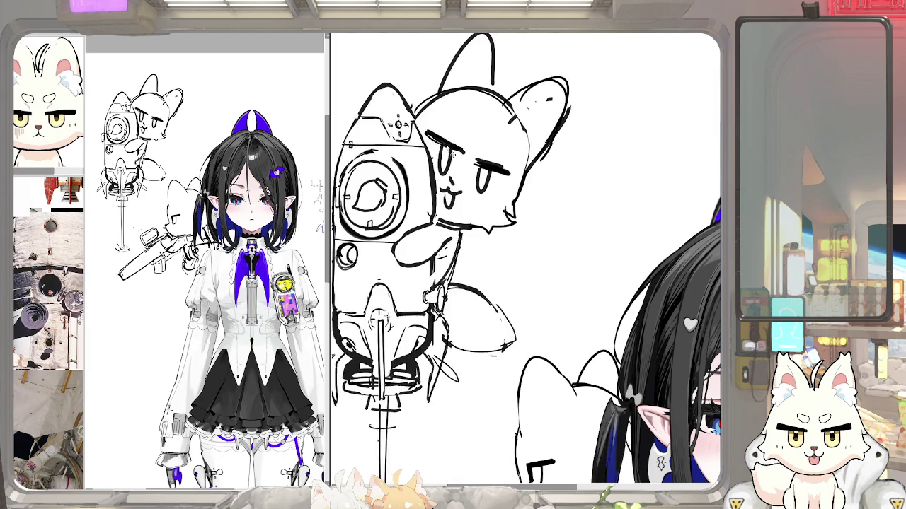
pyautogui.scroll(-5, 523, 261)
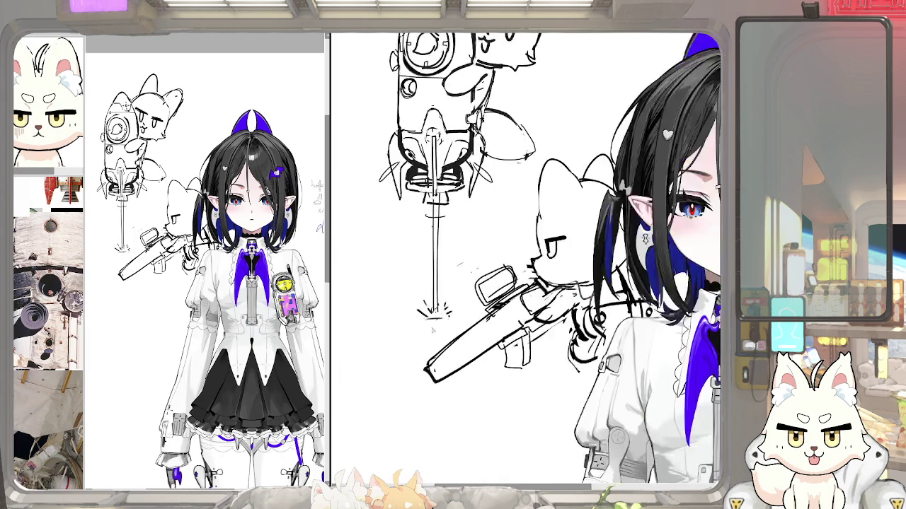
pyautogui.scroll(-2, 445, 312)
pyautogui.scroll(-2, 446, 312)
pyautogui.scroll(3, 460, 283)
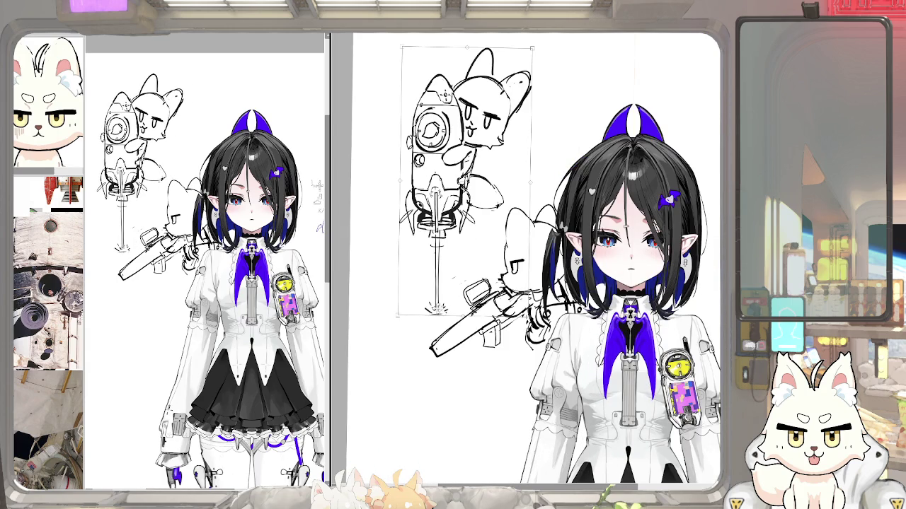
pyautogui.moveTo(435, 307); pyautogui.dragTo(706, 309)
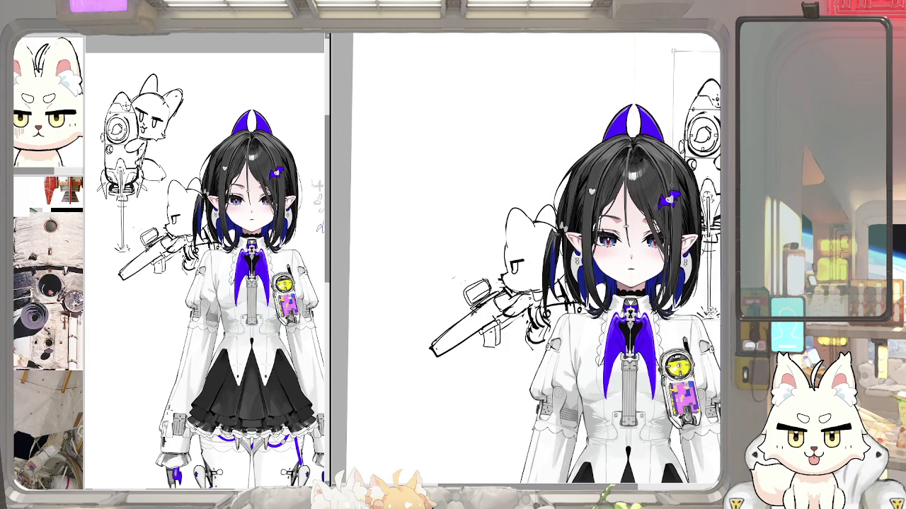
pyautogui.moveTo(706, 308)
pyautogui.mouseDown()
pyautogui.moveTo(584, 141)
pyautogui.moveTo(524, 164)
pyautogui.moveTo(444, 359)
pyautogui.mouseUp()
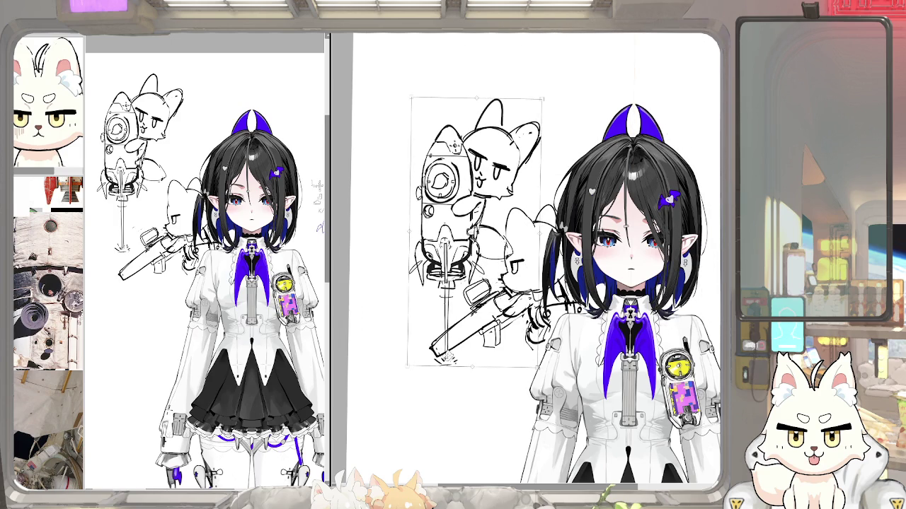
pyautogui.hotkey('ctrl', 'z')
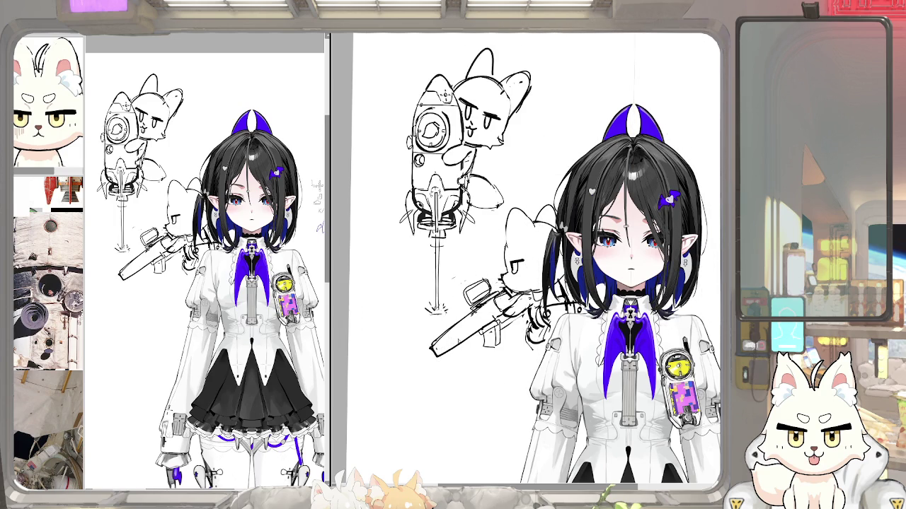
# Add a tick mark atop the rocket's porthole and zoom out to the whole sketch.
pyautogui.scroll(2, 460, 214)
pyautogui.scroll(2, 460, 214)
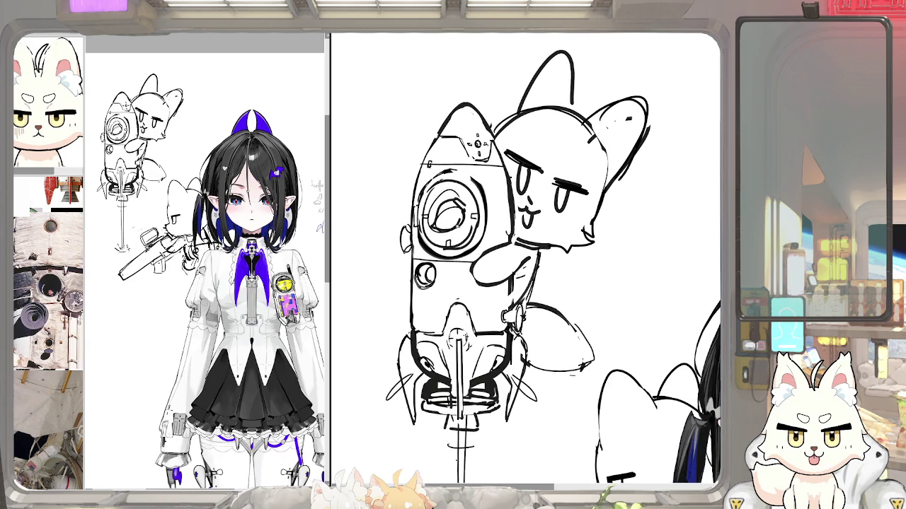
pyautogui.moveTo(447, 182); pyautogui.dragTo(447, 192)
pyautogui.hotkey('ctrl', '-')
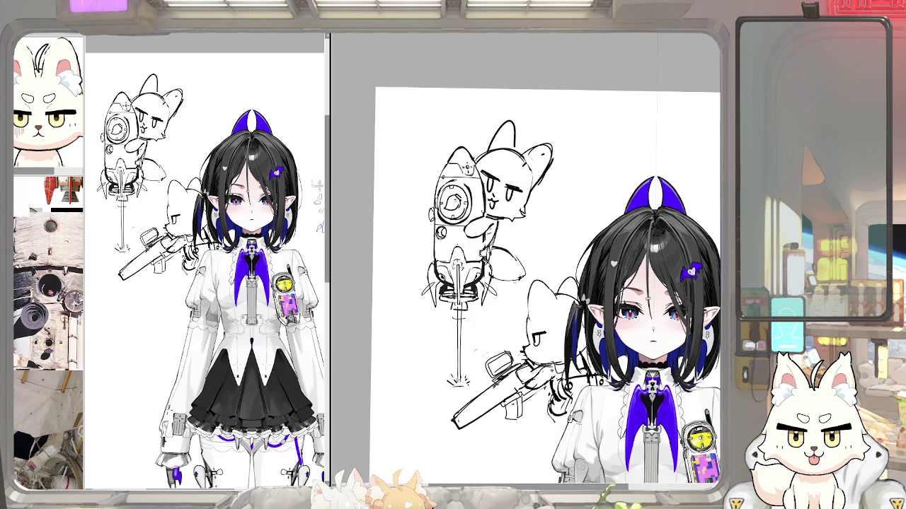
pyautogui.scroll(3, 456, 191)
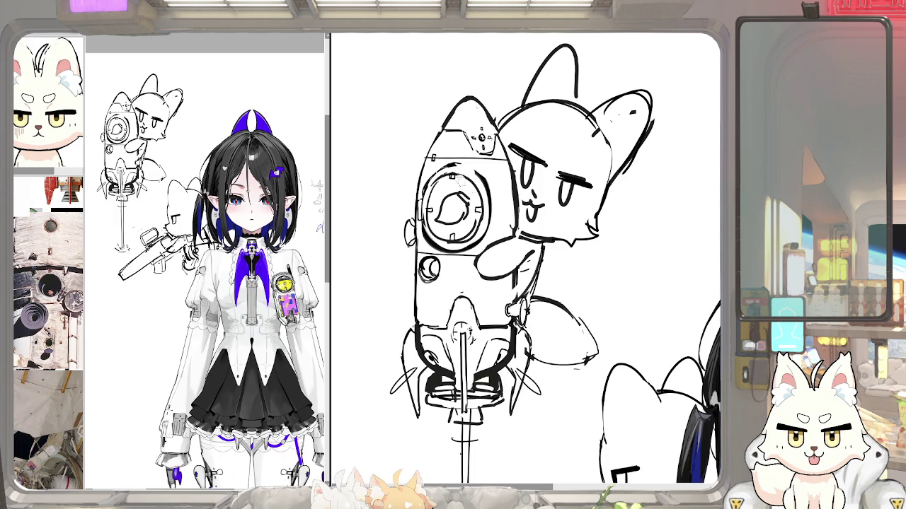
pyautogui.scroll(-3, 454, 177)
pyautogui.moveTo(536, 259); pyautogui.dragTo(536, 259)
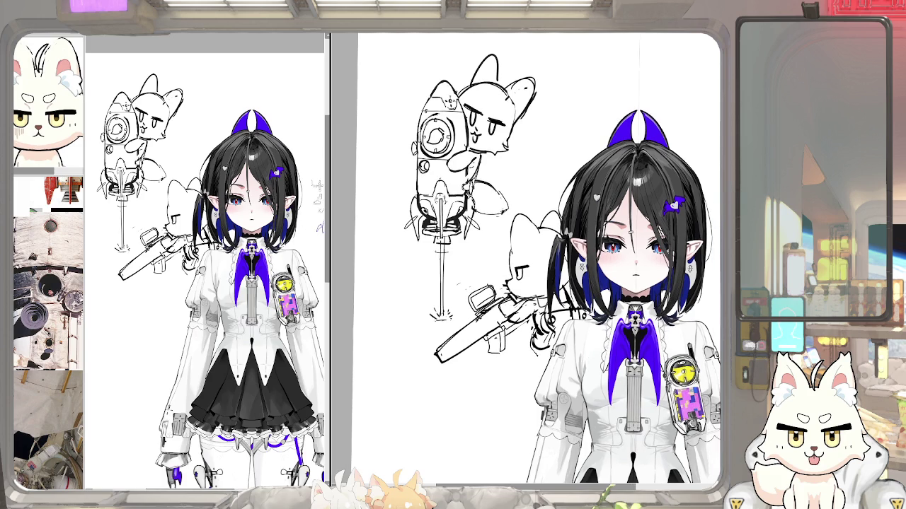
# Mark the rocket's left and right fin areas with blue guide strokes, then remove them.
pyautogui.moveTo(410, 217)
pyautogui.mouseDown()
pyautogui.moveTo(400, 252)
pyautogui.moveTo(425, 262)
pyautogui.moveTo(418, 305)
pyautogui.mouseUp()
pyautogui.moveTo(409, 274); pyautogui.dragTo(426, 317)
pyautogui.moveTo(524, 216)
pyautogui.mouseDown()
pyautogui.moveTo(535, 262)
pyautogui.moveTo(512, 280)
pyautogui.moveTo(515, 312)
pyautogui.mouseUp()
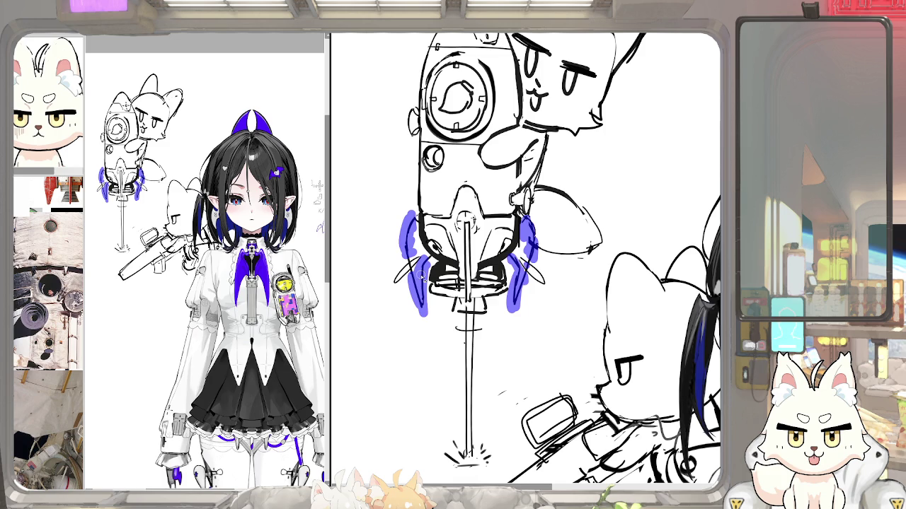
pyautogui.press('q')
# Transform the rocket's lower section, squashing the bottom upward and reshaping the tail fins.
pyautogui.hotkey('ctrl', 't')
pyautogui.moveTo(469, 322); pyautogui.dragTo(469, 319)
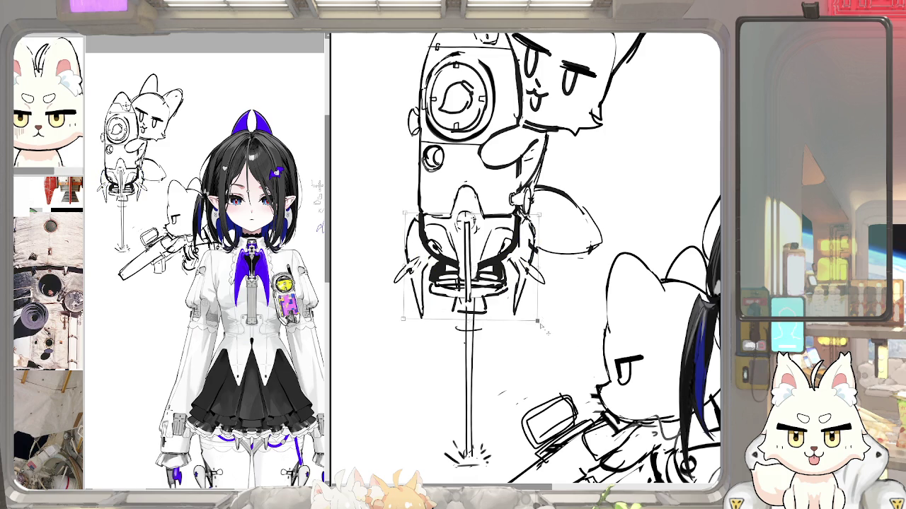
pyautogui.moveTo(538, 321); pyautogui.dragTo(540, 331)
pyautogui.press('Return')
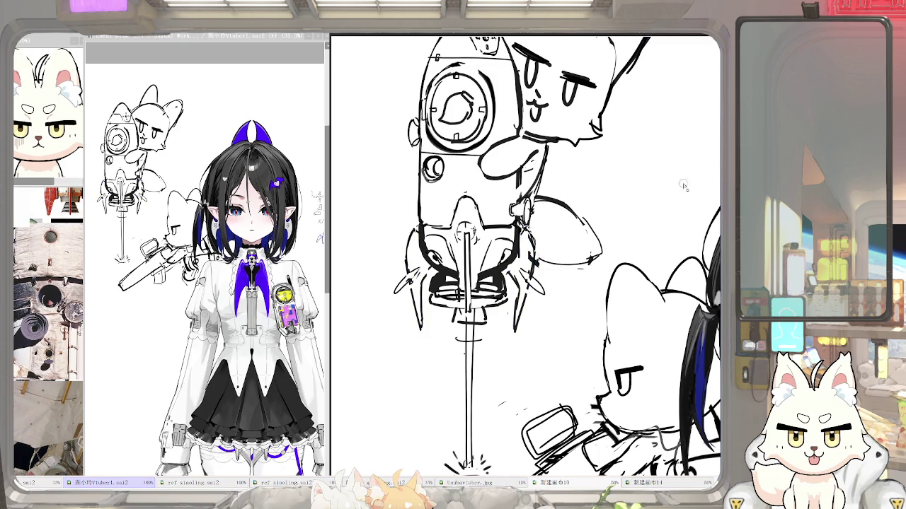
# Redraw the rocket's central rod with several pen strokes, extending it downward.
pyautogui.moveTo(476, 221)
pyautogui.mouseDown()
pyautogui.moveTo(473, 278)
pyautogui.moveTo(449, 283)
pyautogui.moveTo(472, 300)
pyautogui.mouseUp()
pyautogui.moveTo(466, 252); pyautogui.dragTo(467, 270)
pyautogui.moveTo(464, 219); pyautogui.dragTo(464, 324)
pyautogui.moveTo(471, 221); pyautogui.dragTo(471, 318)
pyautogui.moveTo(464, 225); pyautogui.dragTo(464, 253)
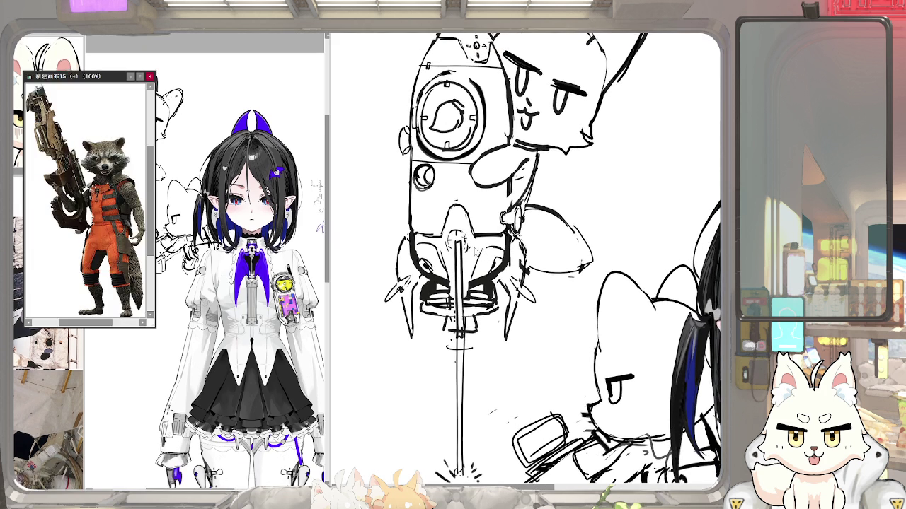
# Place the raccoon reference beside the drawing and sketch a hand gripping the rifle grip.
pyautogui.moveTo(100, 76); pyautogui.dragTo(57, 158)
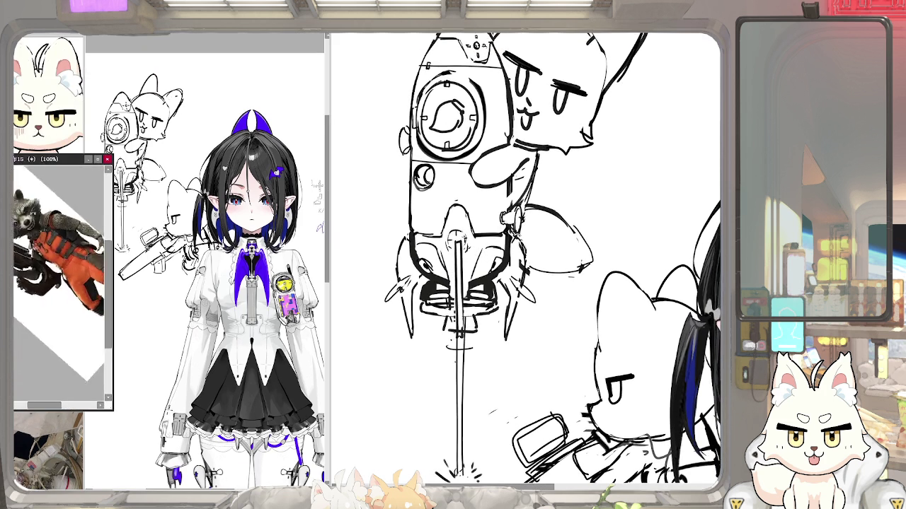
pyautogui.moveTo(496, 354); pyautogui.dragTo(437, 184)
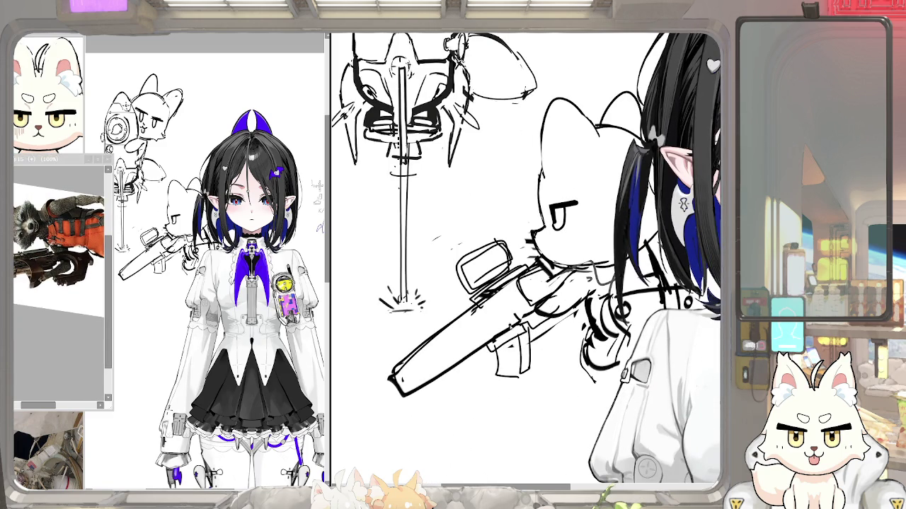
pyautogui.moveTo(546, 290); pyautogui.dragTo(511, 329)
pyautogui.moveTo(573, 309); pyautogui.dragTo(559, 339)
pyautogui.moveTo(564, 335)
pyautogui.mouseDown()
pyautogui.moveTo(536, 348)
pyautogui.moveTo(539, 358)
pyautogui.moveTo(579, 356)
pyautogui.moveTo(584, 318)
pyautogui.mouseUp()
pyautogui.moveTo(523, 295); pyautogui.dragTo(517, 330)
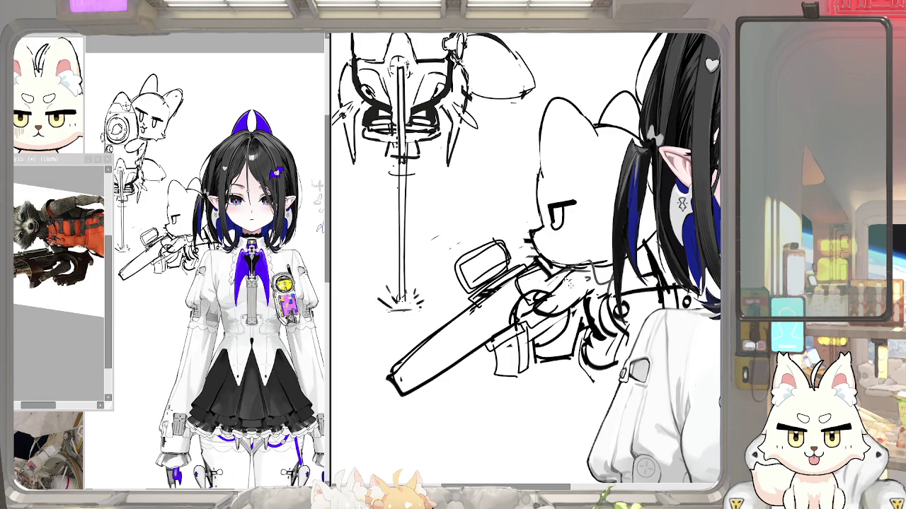
# Undo a stray stroke on the raccoon reference and restore it to upright.
pyautogui.click(71, 312)
pyautogui.moveTo(57, 305); pyautogui.dragTo(101, 304)
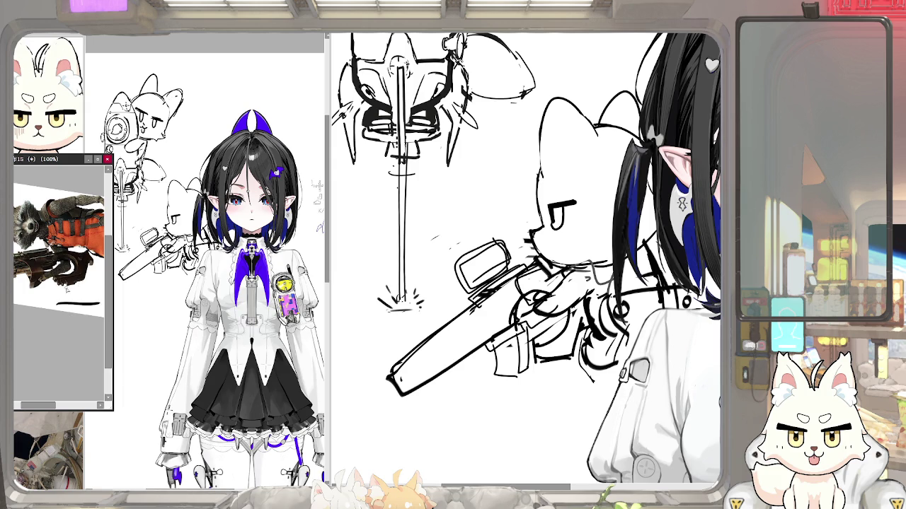
pyautogui.hotkey('ctrl', 'z')
pyautogui.press('Home')
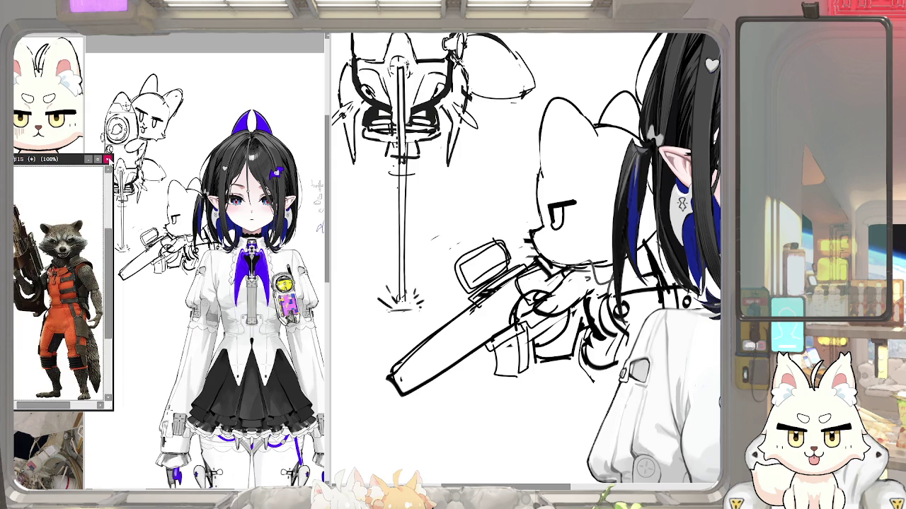
# Close the raccoon reference, zoom in, and undo a too-heavy mouth outline stroke.
pyautogui.click(107, 159)
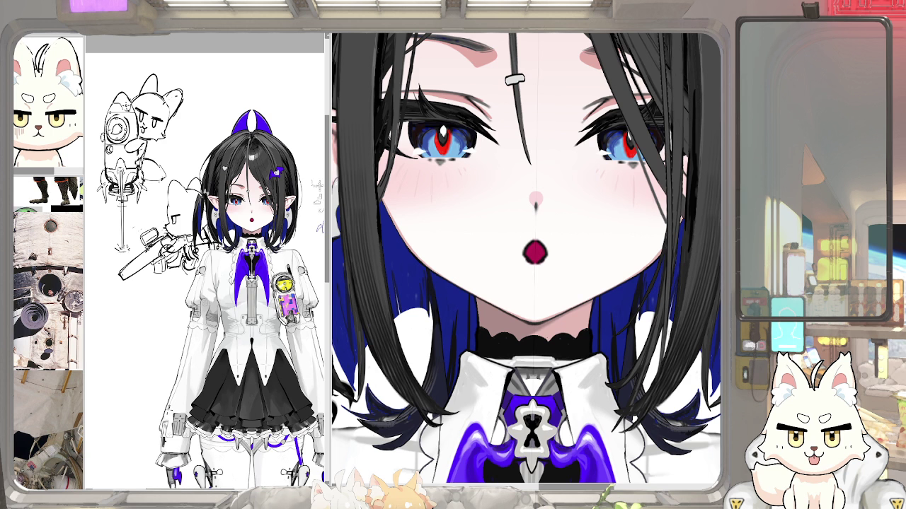
pyautogui.scroll(3, 521, 274)
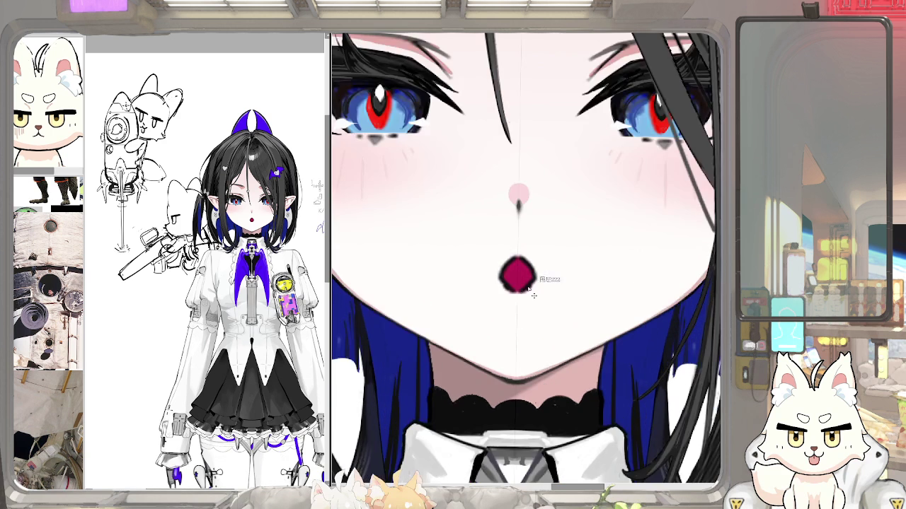
pyautogui.scroll(2, 522, 275)
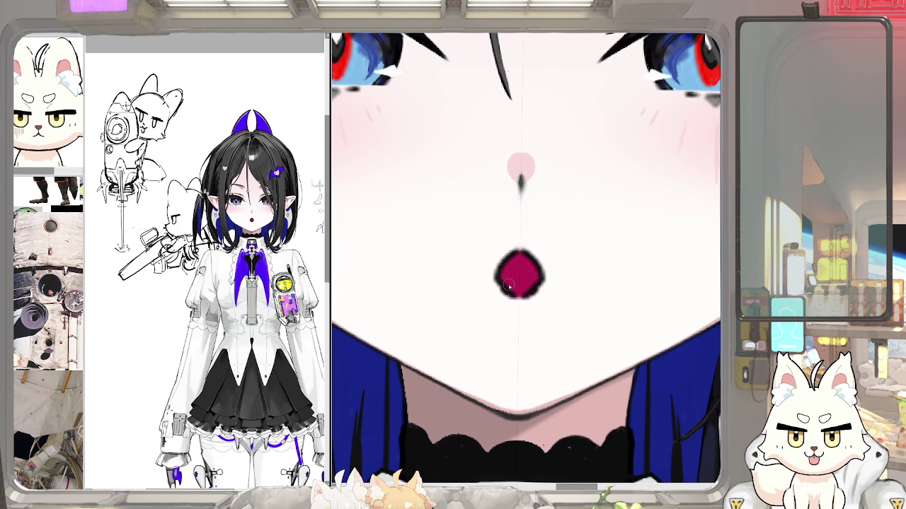
pyautogui.moveTo(504, 281); pyautogui.dragTo(509, 295)
pyautogui.hotkey('ctrl', 'z')
# Shrink the brush for fine lines and zoom in closer around the mouth.
pyautogui.press('[')
pyautogui.press('[')
pyautogui.press('[')
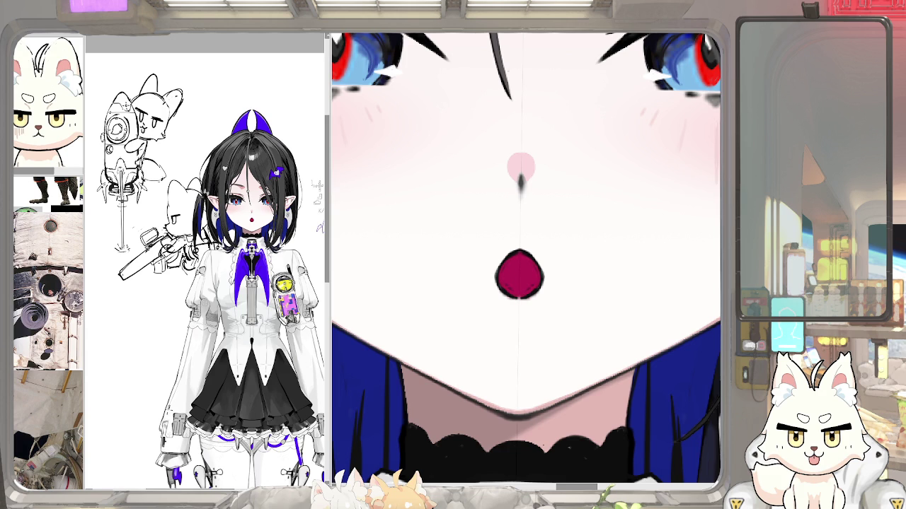
pyautogui.moveTo(518, 279); pyautogui.dragTo(514, 285)
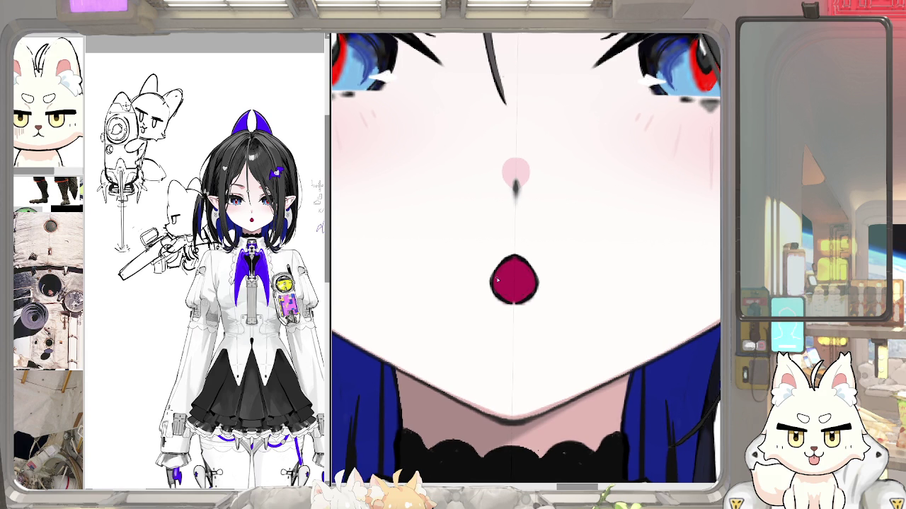
pyautogui.scroll(2, 512, 262)
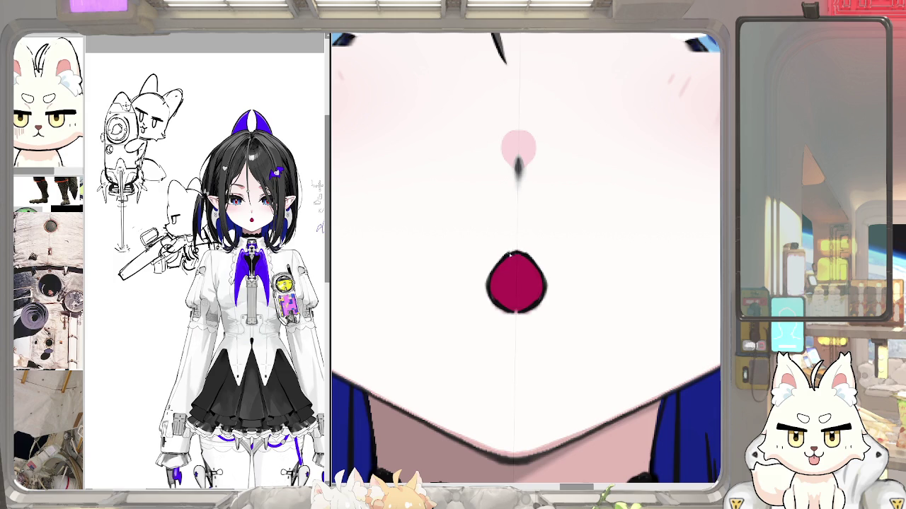
pyautogui.scroll(1, 505, 312)
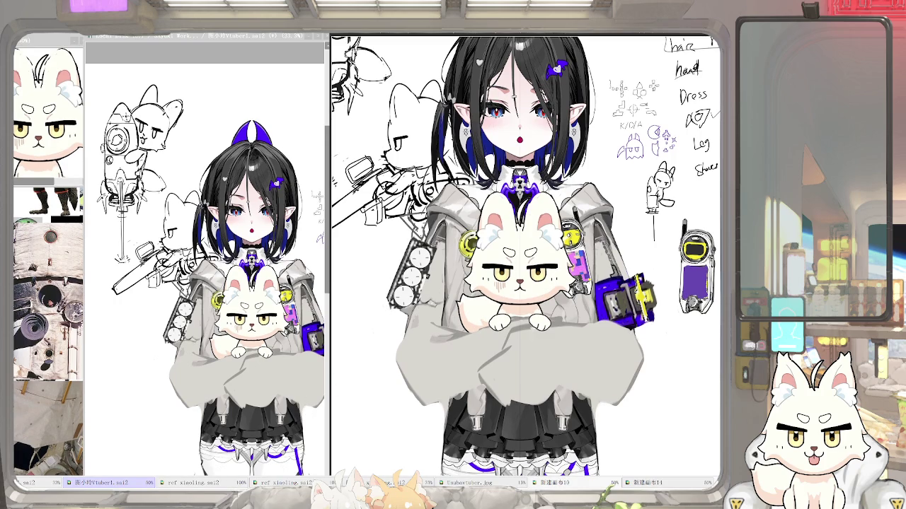
# Redo to bring back the rough grey arm sketch over the character.
pyautogui.hotkey('ctrl', 'y')
# Keep the rough grey arm strokes and hide the white cat plush from the chest.
pyautogui.hotkey('ctrl', 'z')
pyautogui.hotkey('ctrl', 'y')
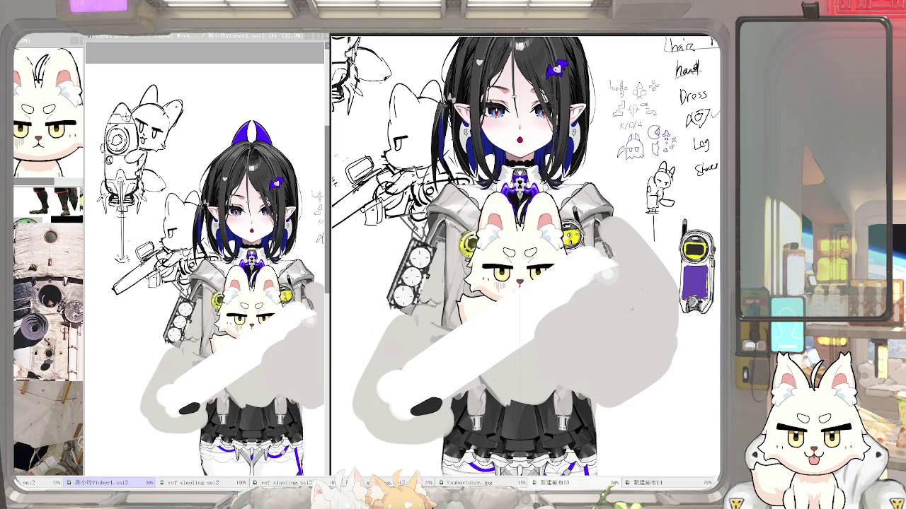
pyautogui.hotkey('ctrl', 'z')
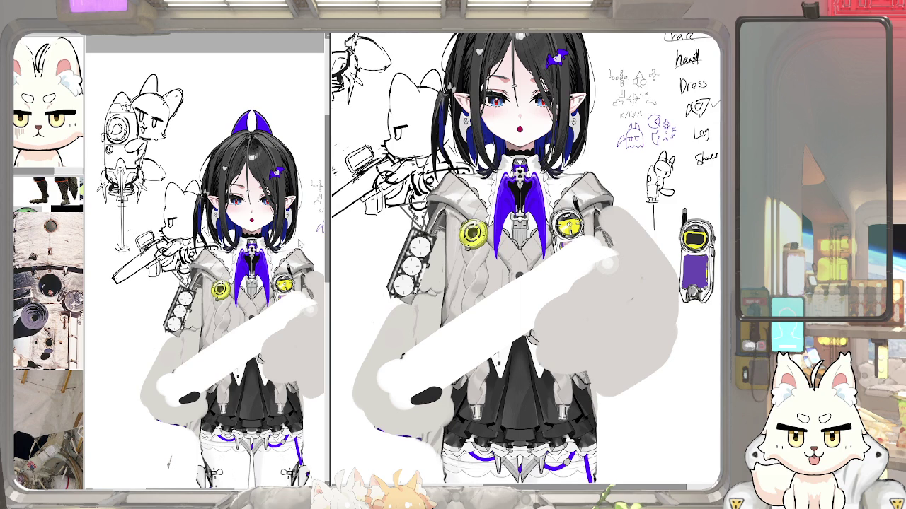
pyautogui.scroll(3, 526, 259)
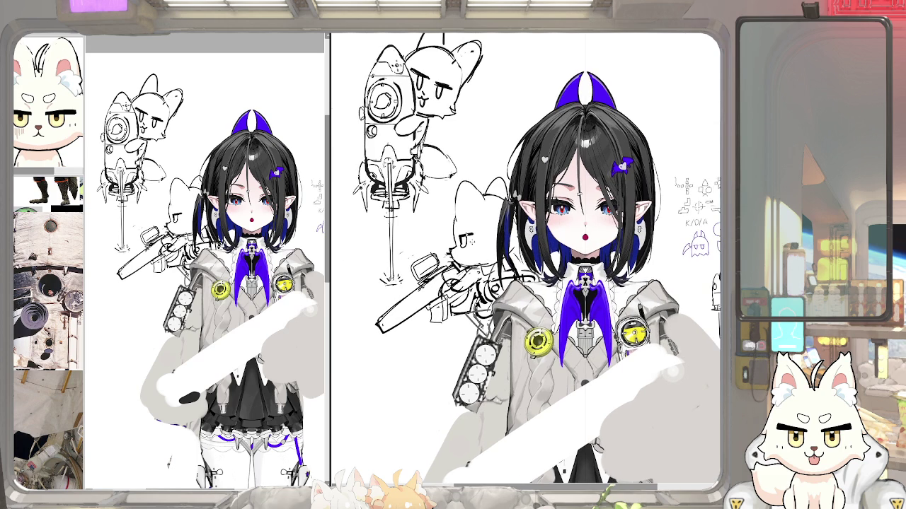
# Select the cat sketch's head and nudge it one step left with a transform.
pyautogui.scroll(2, 460, 237)
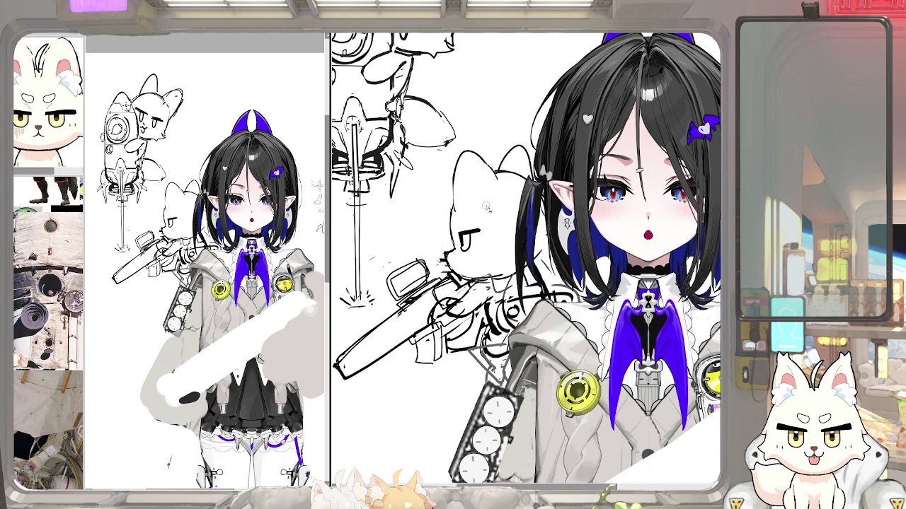
pyautogui.moveTo(499, 201); pyautogui.dragTo(481, 205)
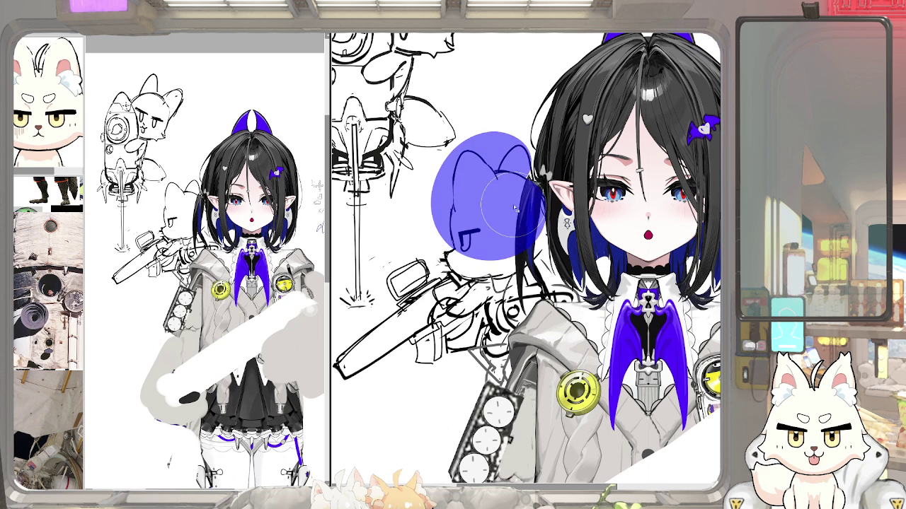
pyautogui.hotkey('ctrl', 't')
pyautogui.press('Left')
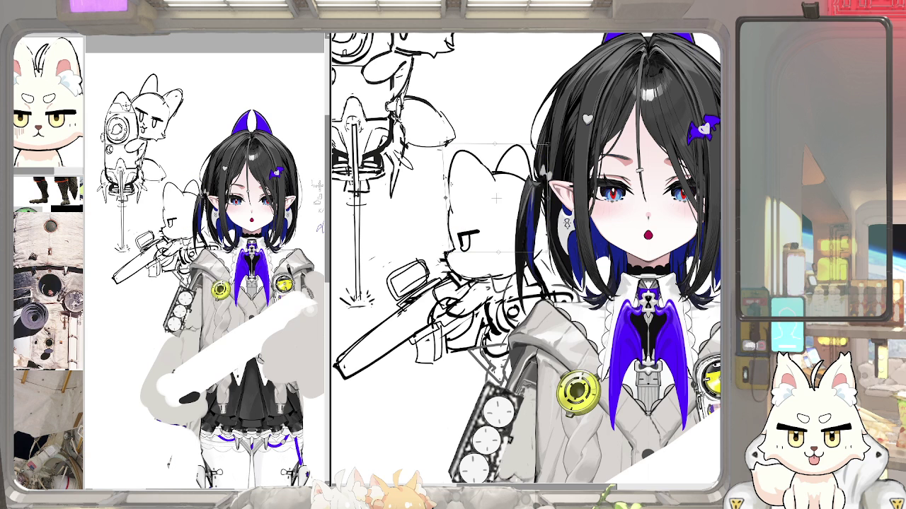
pyautogui.press('Return')
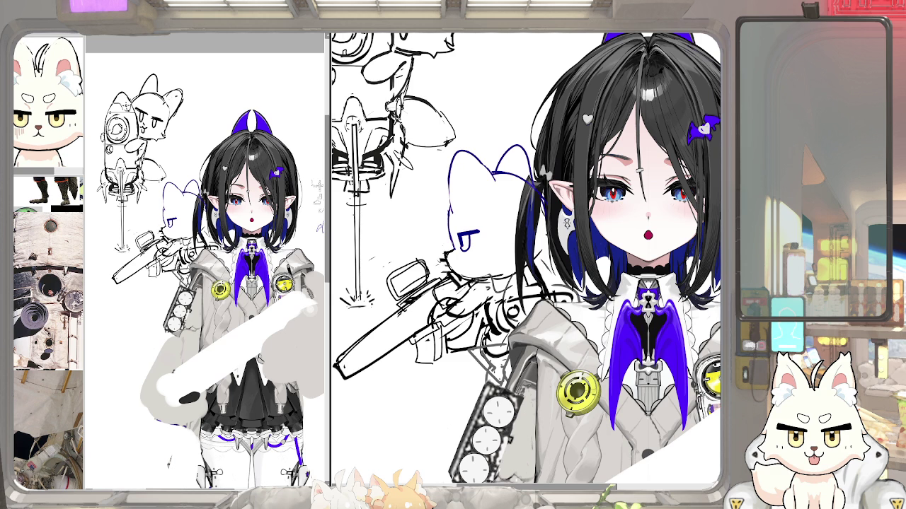
pyautogui.scroll(2, 452, 297)
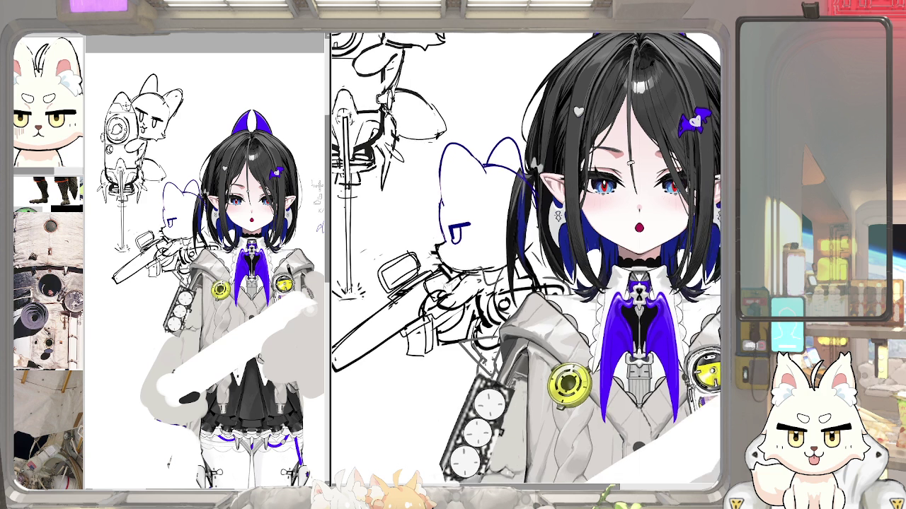
# Zoom in on the cat sketch and clear the selection marking so its lines show black.
pyautogui.scroll(2, 452, 297)
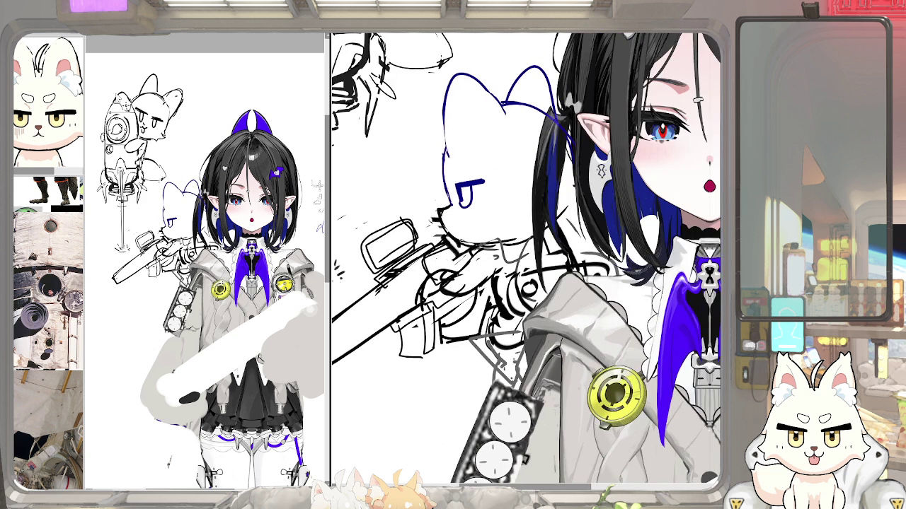
pyautogui.press('Tab')
pyautogui.press('Tab')
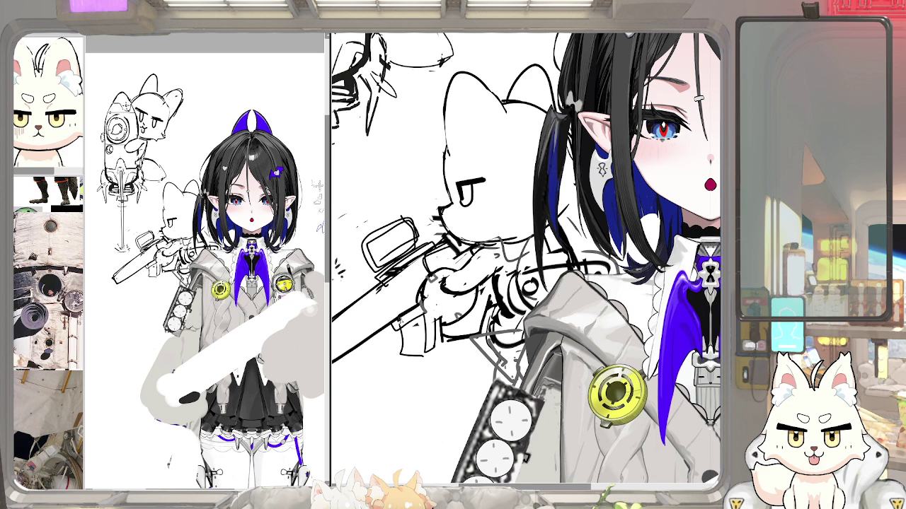
pyautogui.moveTo(410, 309)
pyautogui.mouseDown()
pyautogui.moveTo(393, 314)
pyautogui.moveTo(410, 323)
pyautogui.moveTo(410, 362)
pyautogui.moveTo(426, 362)
pyautogui.mouseUp()
pyautogui.hotkey('ctrl', 'z')
pyautogui.hotkey('ctrl', 'z')
pyautogui.hotkey('ctrl', 'z')
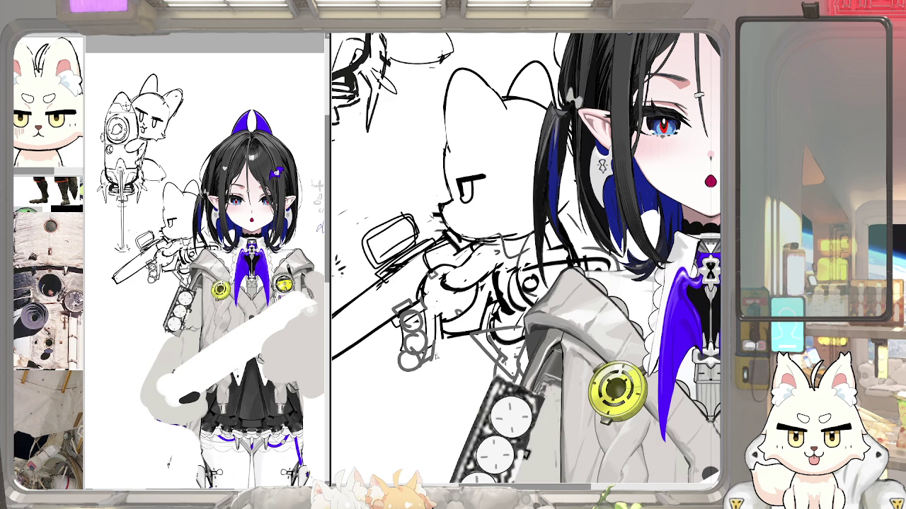
pyautogui.hotkey('ctrl', 'z')
pyautogui.hotkey('ctrl', 'z')
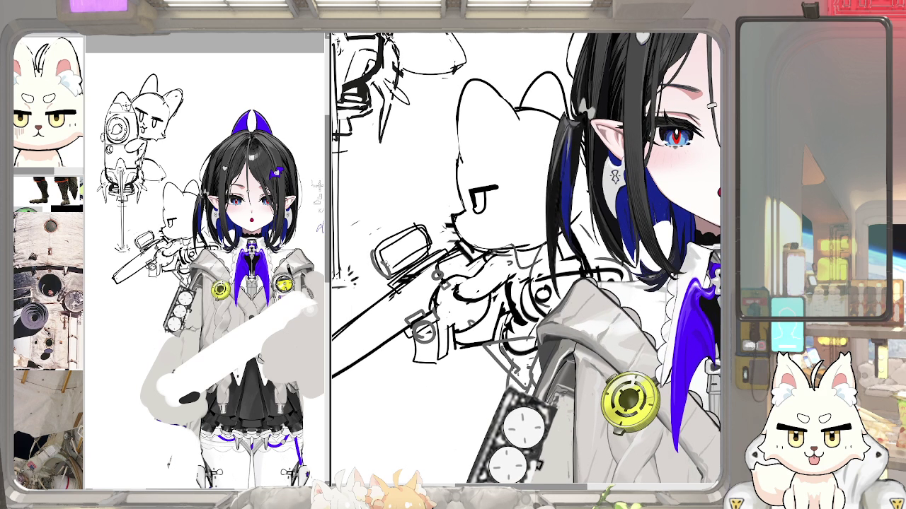
pyautogui.moveTo(375, 258)
pyautogui.mouseDown()
pyautogui.moveTo(427, 245)
pyautogui.moveTo(375, 269)
pyautogui.moveTo(386, 278)
pyautogui.mouseUp()
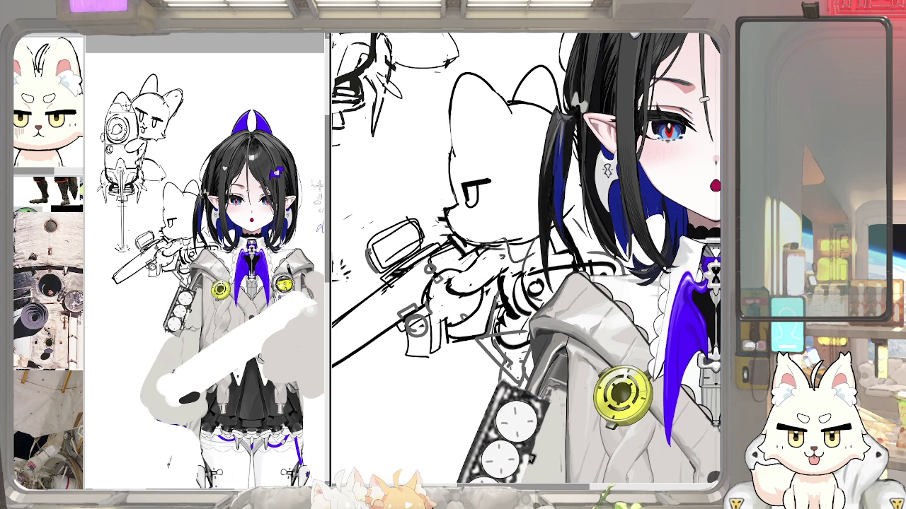
pyautogui.scroll(-3, 509, 293)
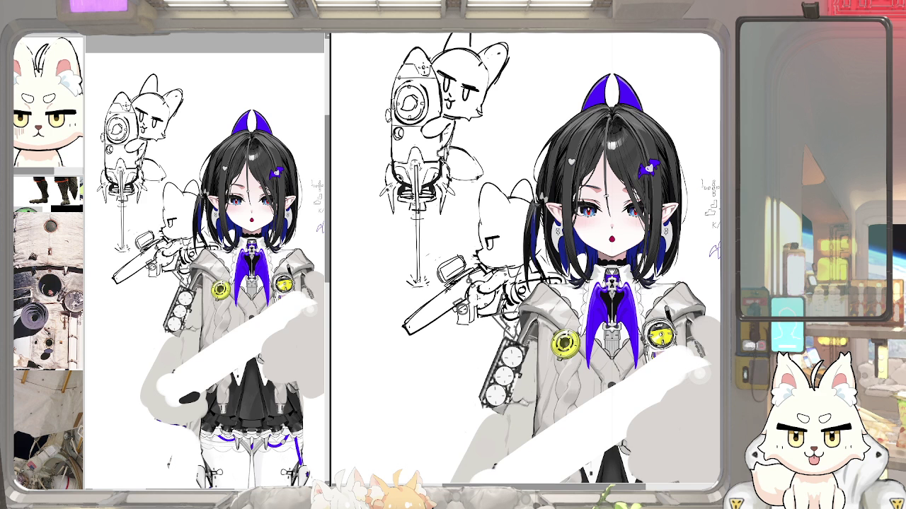
pyautogui.scroll(-2, 428, 287)
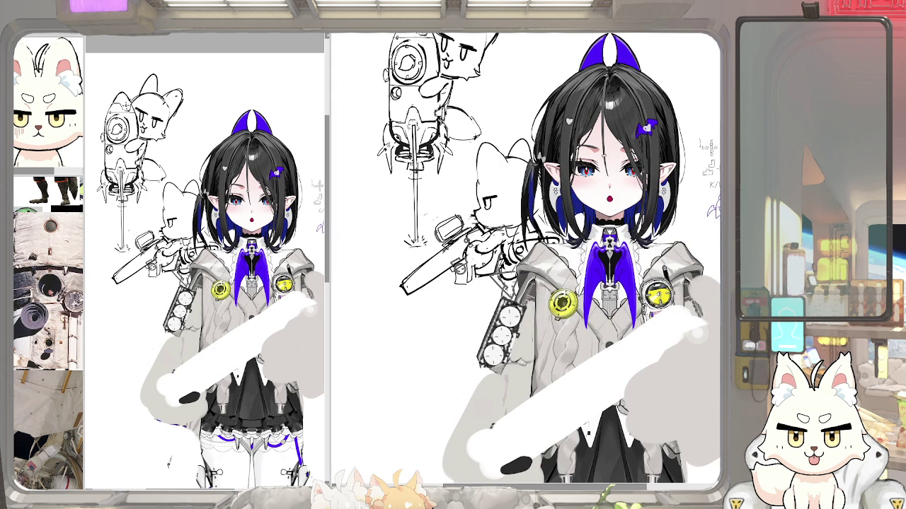
pyautogui.scroll(-1, 429, 265)
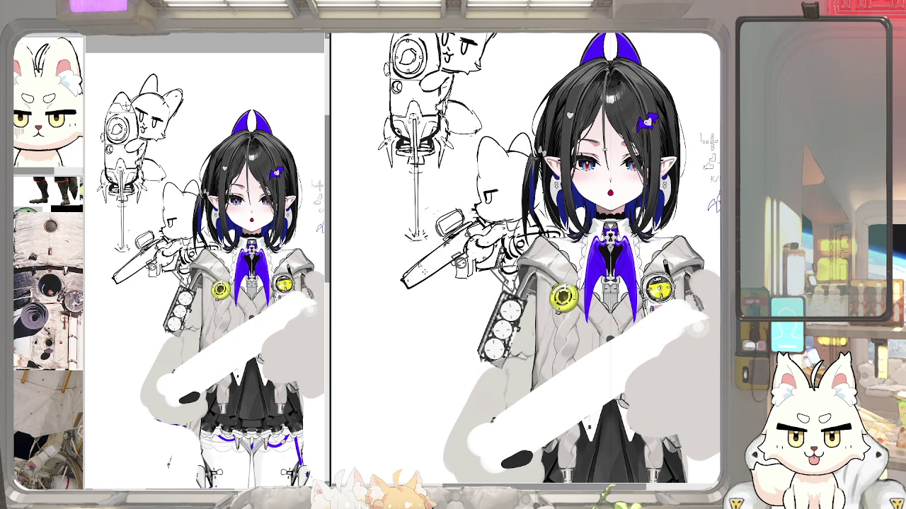
pyautogui.moveTo(415, 266); pyautogui.dragTo(411, 280)
pyautogui.hotkey('ctrl', 'z')
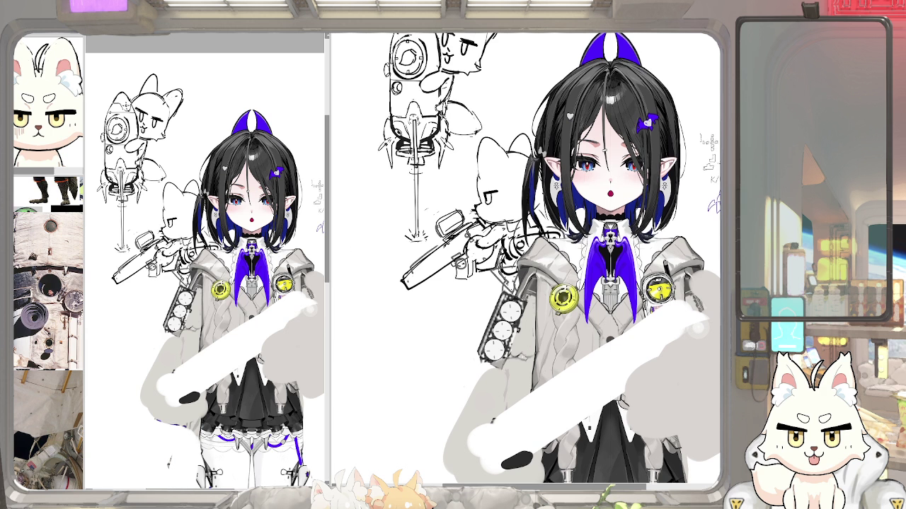
# Bring up the reference collage and zoom into the raccoon-and-rocket image.
pyautogui.hotkey('alt', 'Tab')
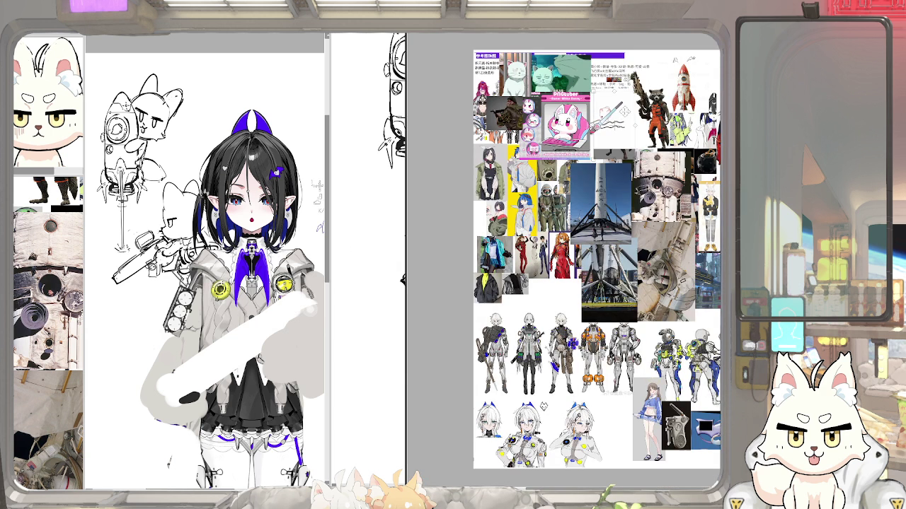
pyautogui.scroll(2, 629, 161)
pyautogui.scroll(2, 630, 161)
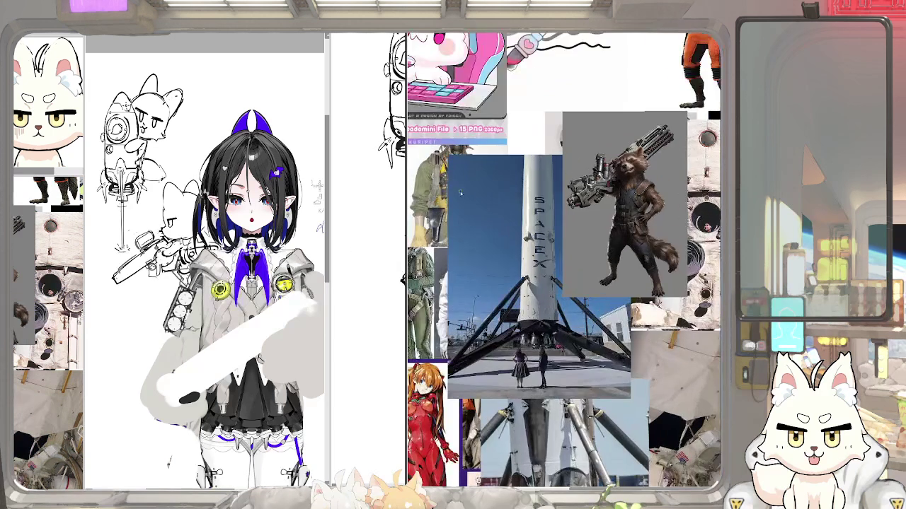
# Return to the cat sketch artwork and zoom in on the rifle.
pyautogui.hotkey('alt', 'Tab')
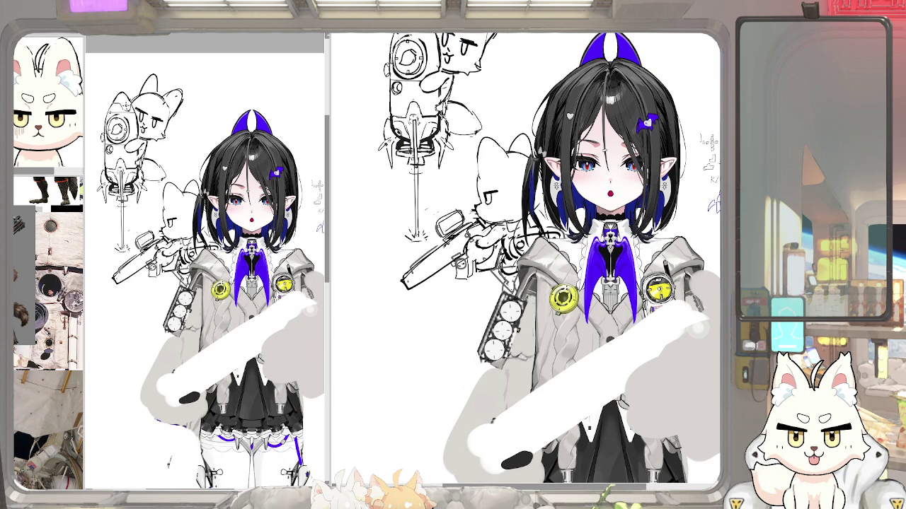
pyautogui.scroll(1, 470, 259)
pyautogui.scroll(3, 470, 258)
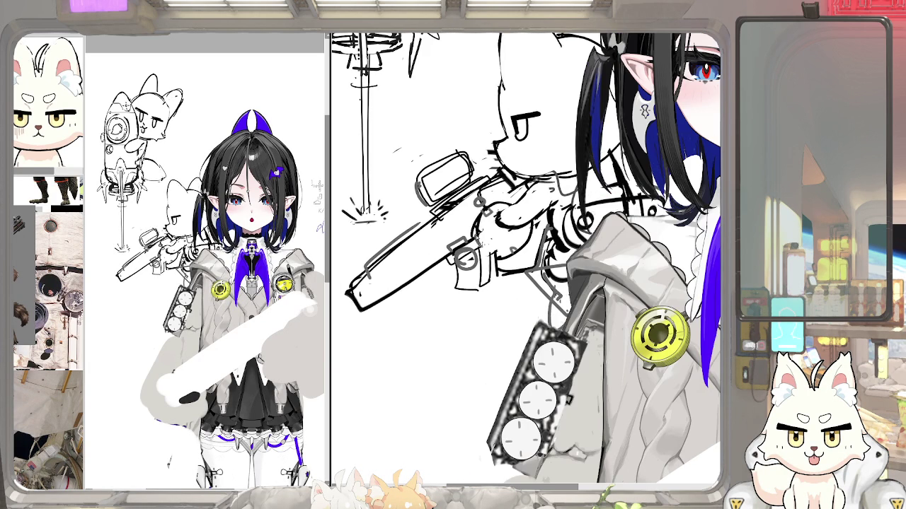